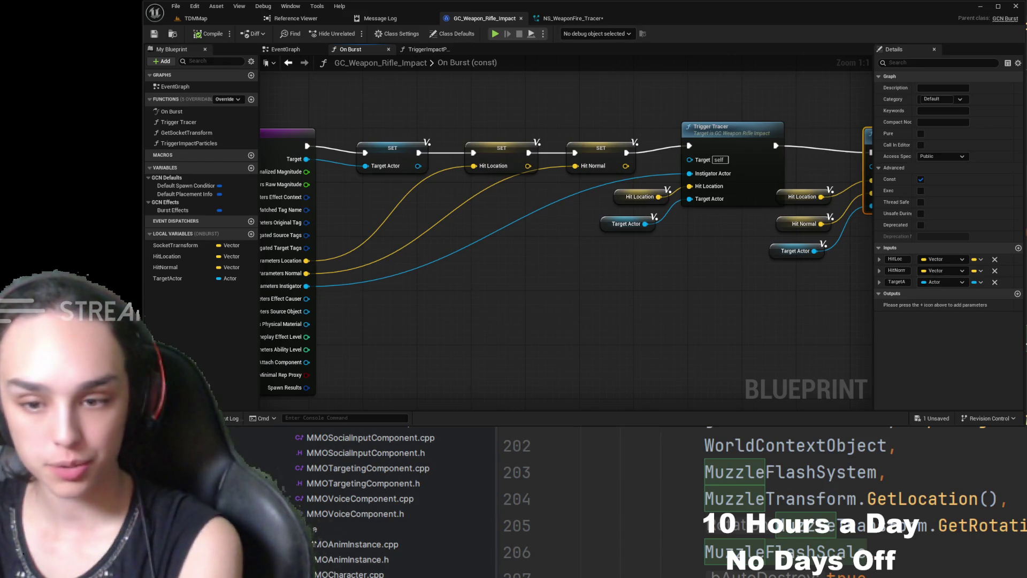
Switch from the GC_Weapon_Rifle_Impact blueprint back to the TDMMap level tab.
click(196, 19)
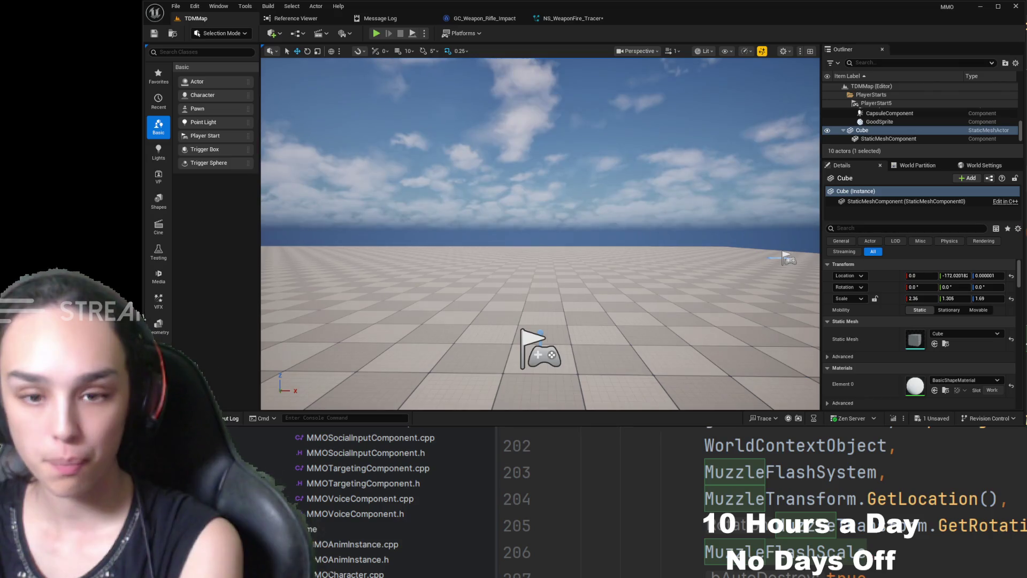
Search the whole Content folder for "footstep" in the Content Drawer.
key(ctrl+space)
text(foot)
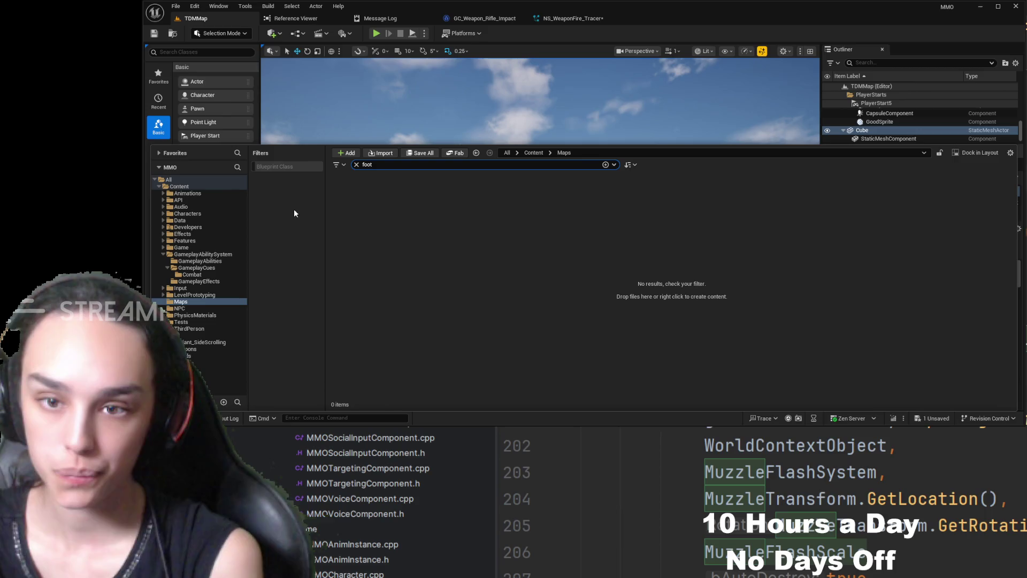
click(534, 153)
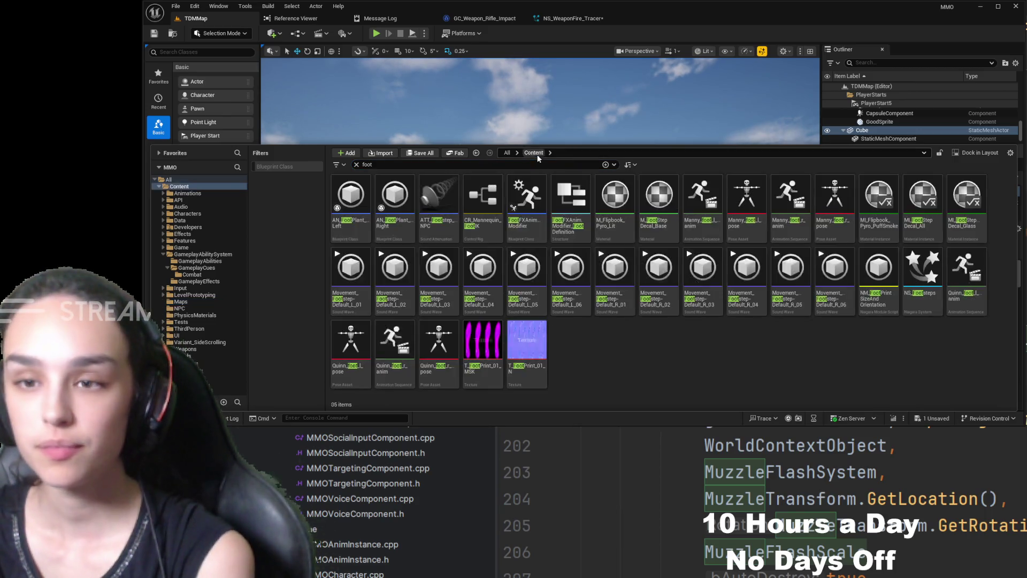
text(step)
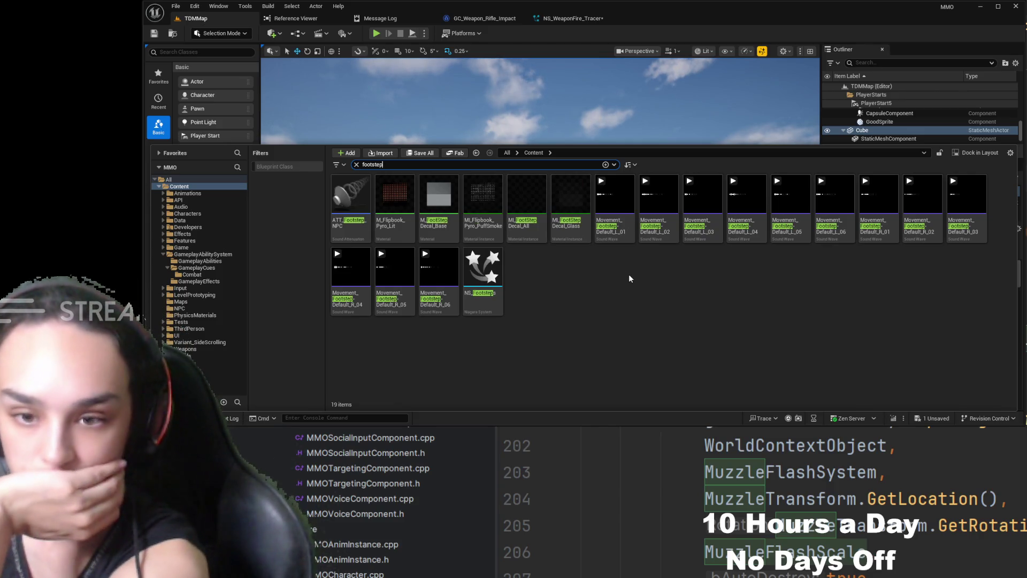
Play the Default_R_04 footstep sound wave from the results.
click(352, 267)
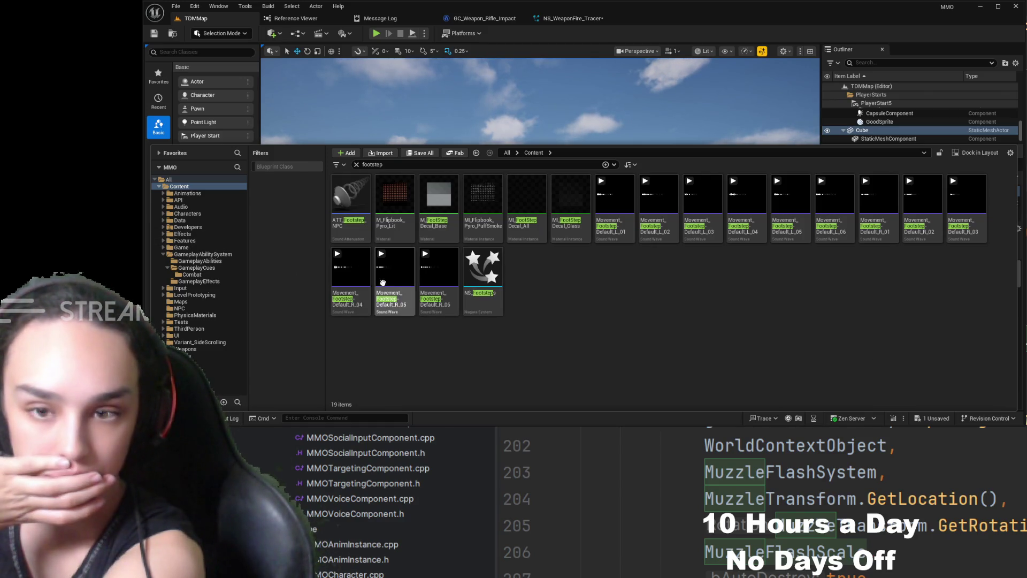
mouse_move(352, 270)
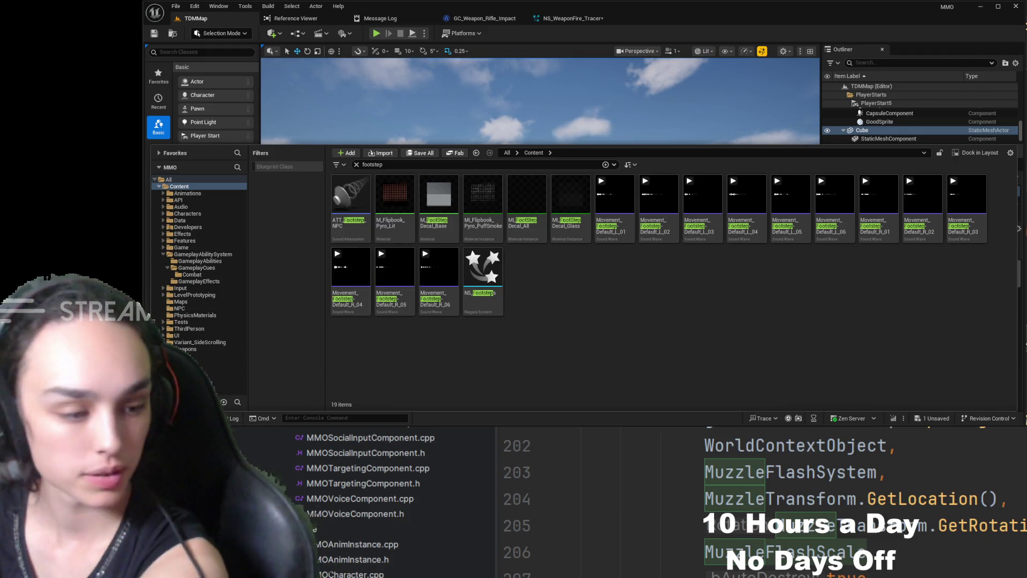
click(351, 267)
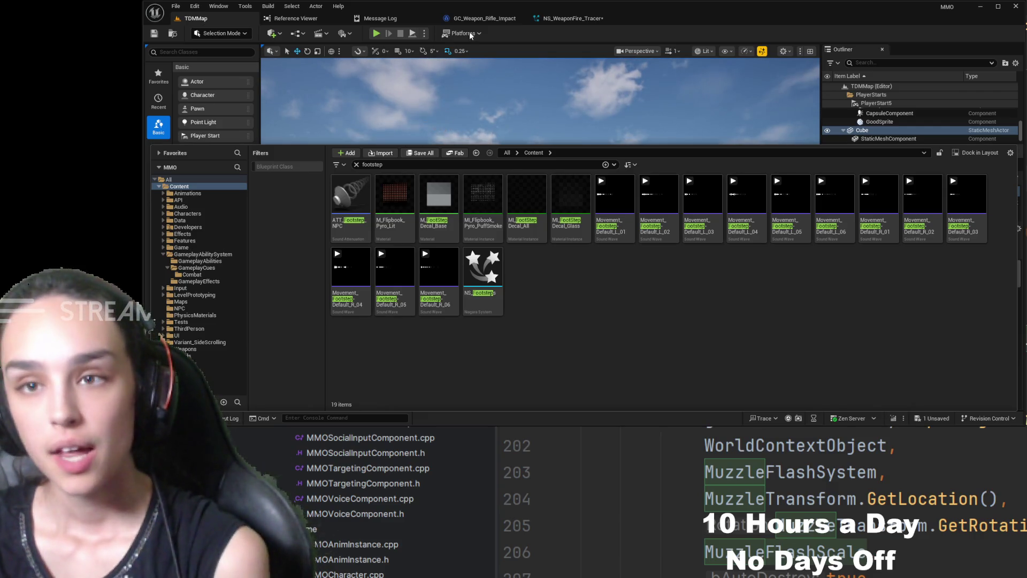
Search all Content for "abp" and open the ABP_Unarmed4 animation blueprint.
click(353, 123)
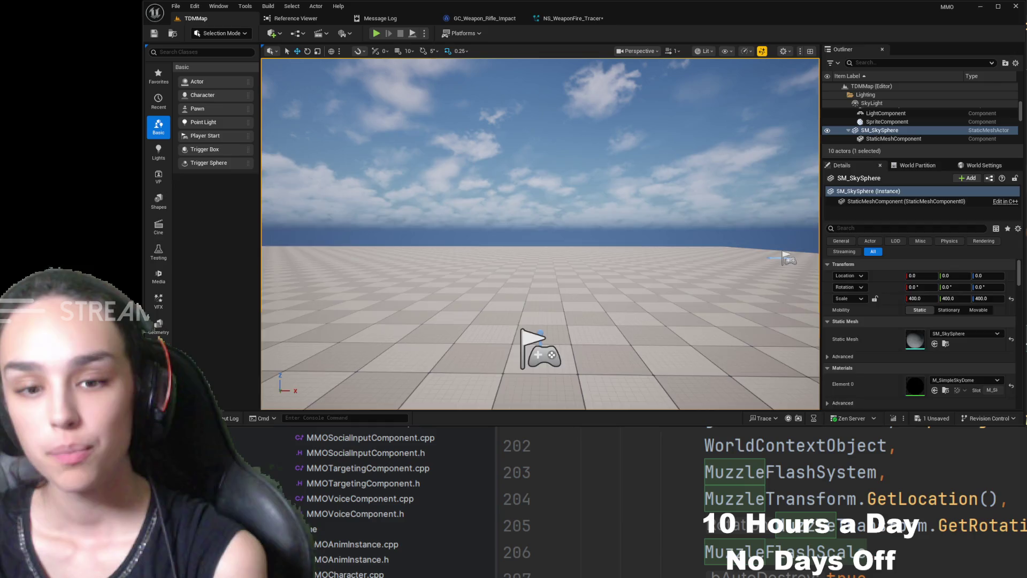
key(ctrl+space)
click(480, 155)
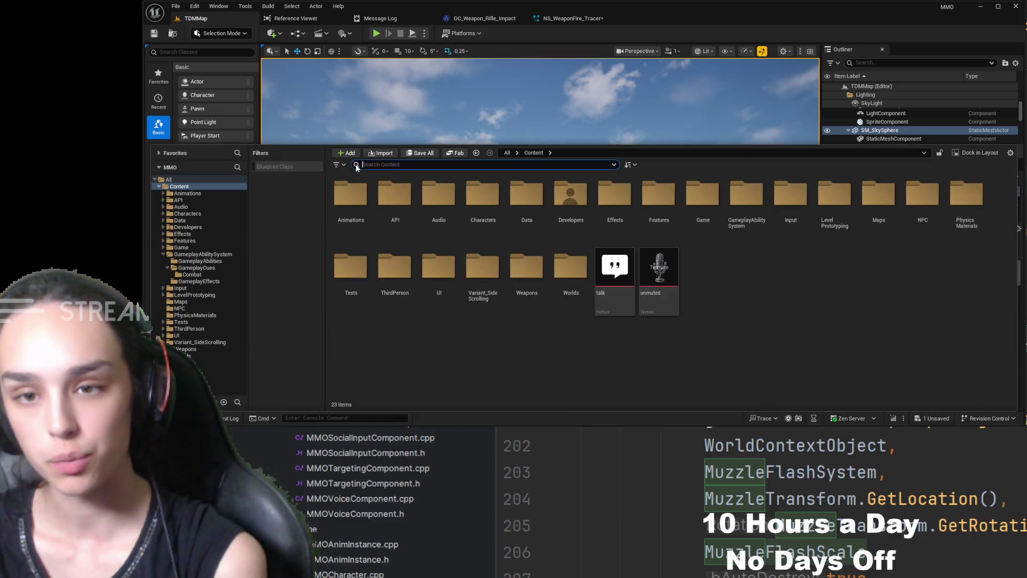
text(ab)
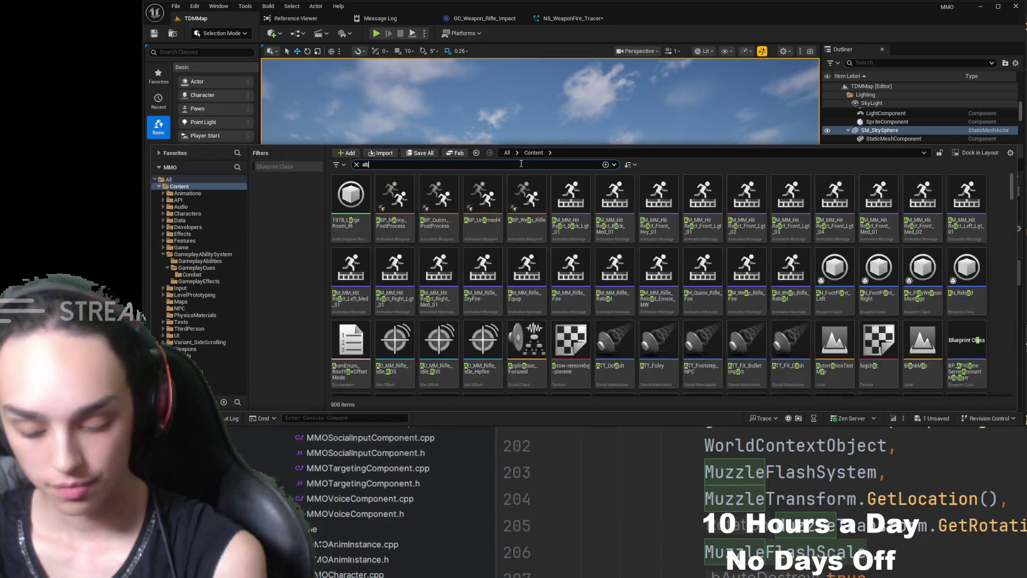
text(p)
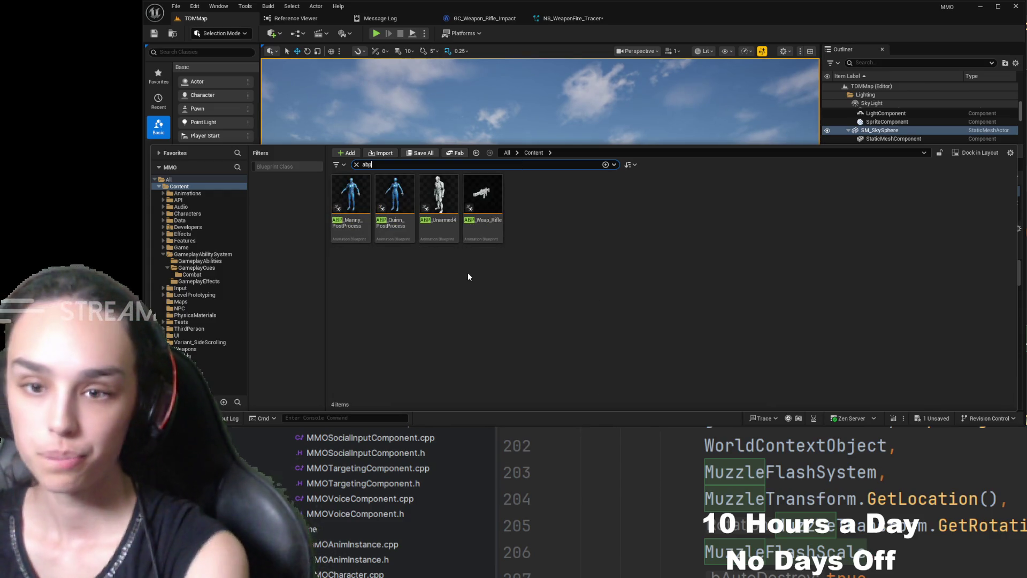
click(439, 198)
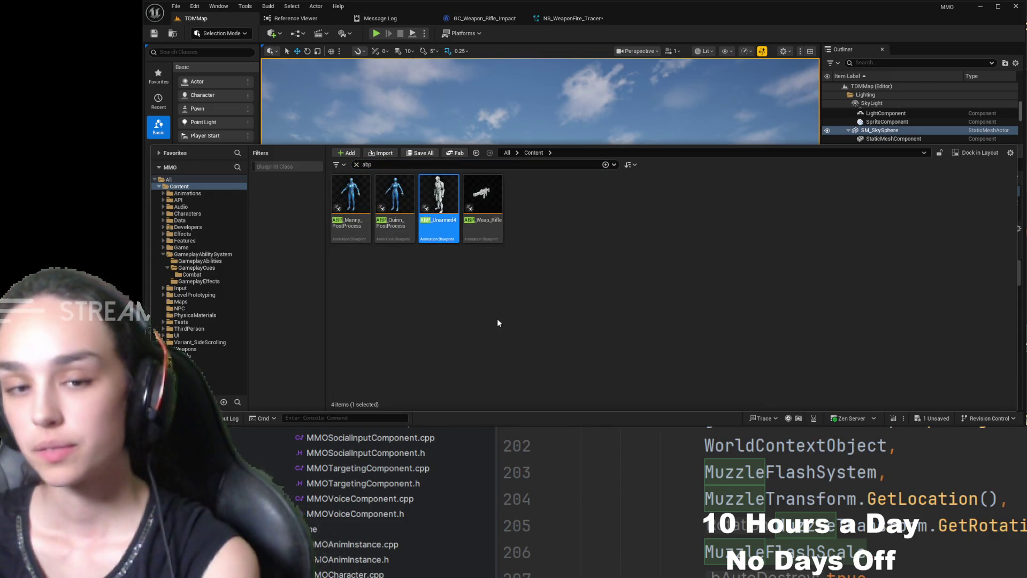
key(Return)
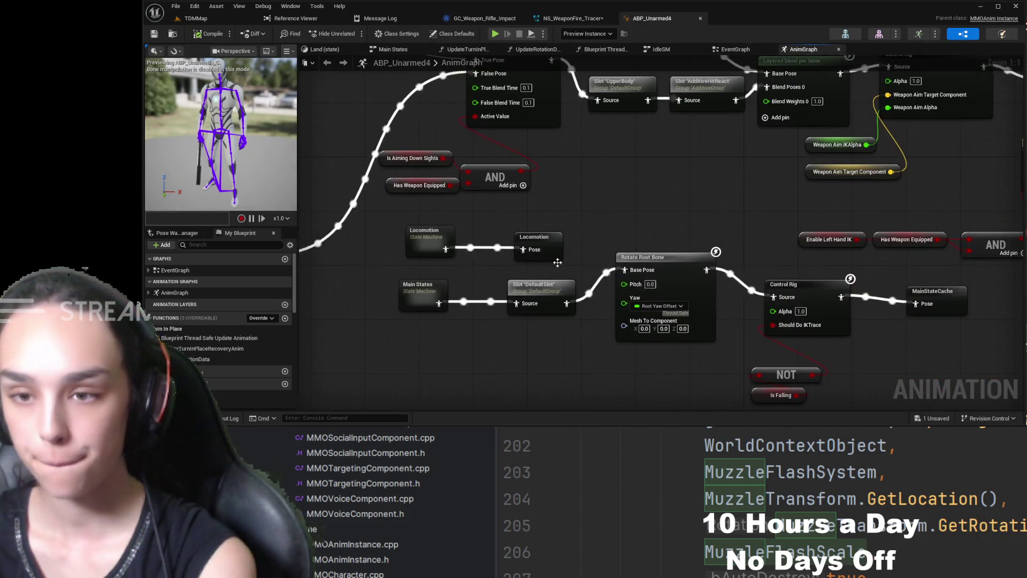
Drill into Locomotion, then Walk / Run, to open the BS_Idle_Running blend space.
double_click(435, 240)
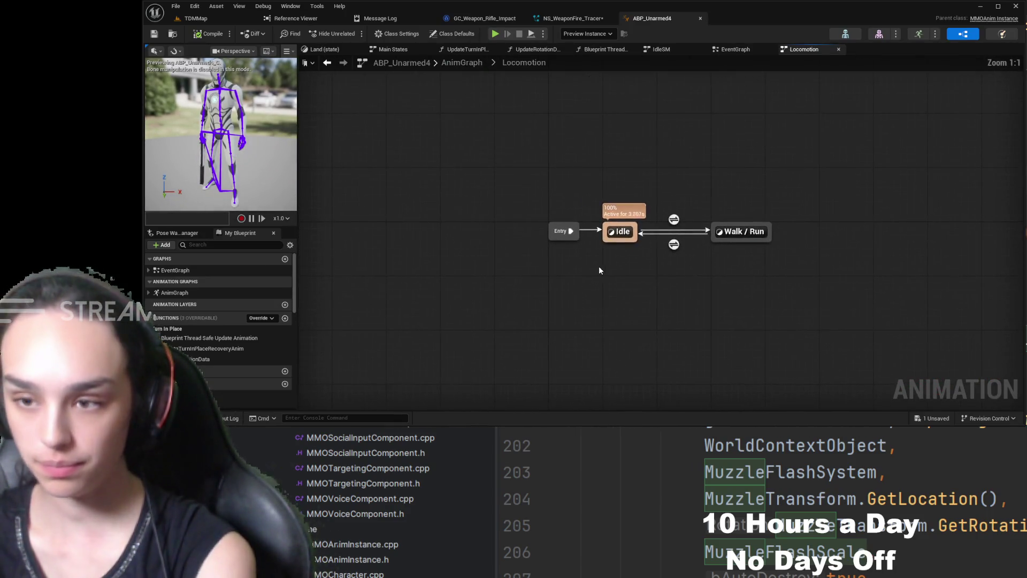
double_click(741, 231)
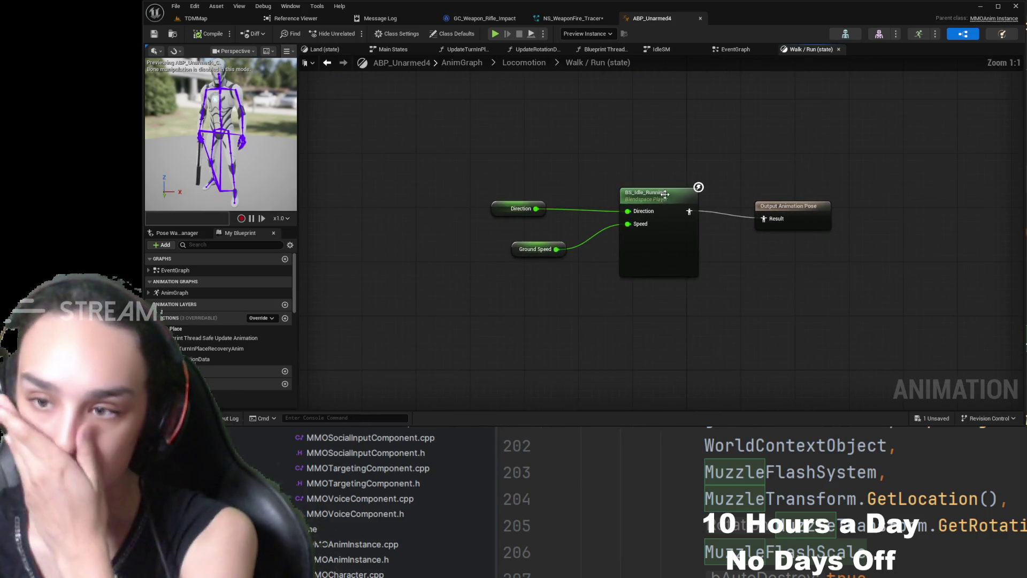
double_click(665, 194)
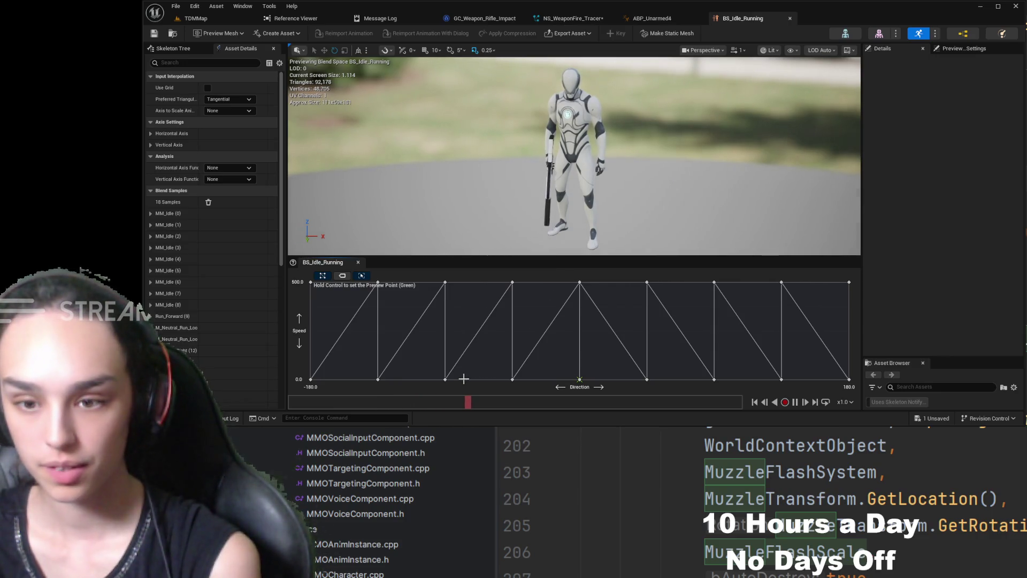
Move the blend space preview to Speed 500, then expand and collapse the MM_Idle (3) sample.
ctrl+click(495, 282)
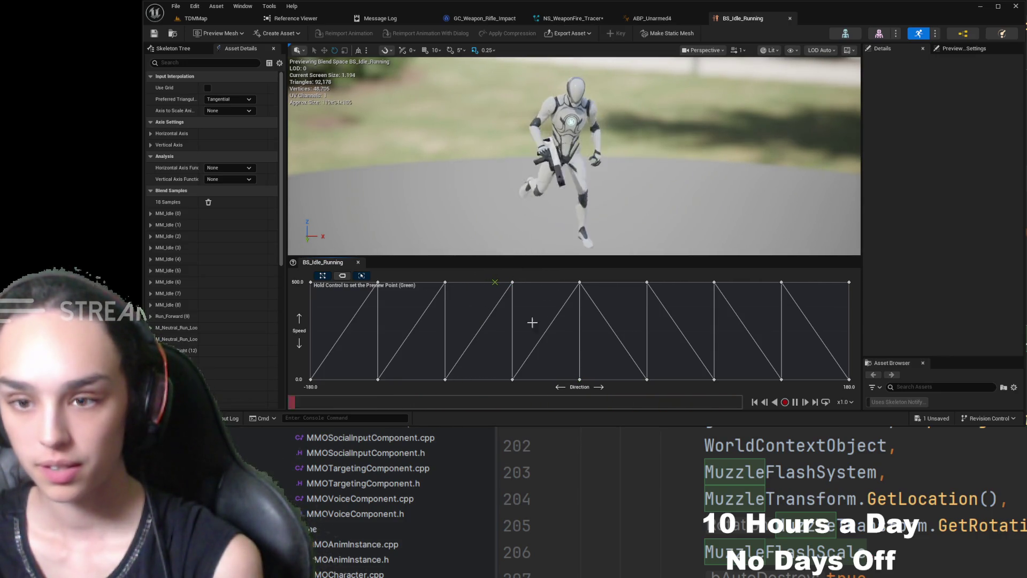
click(150, 247)
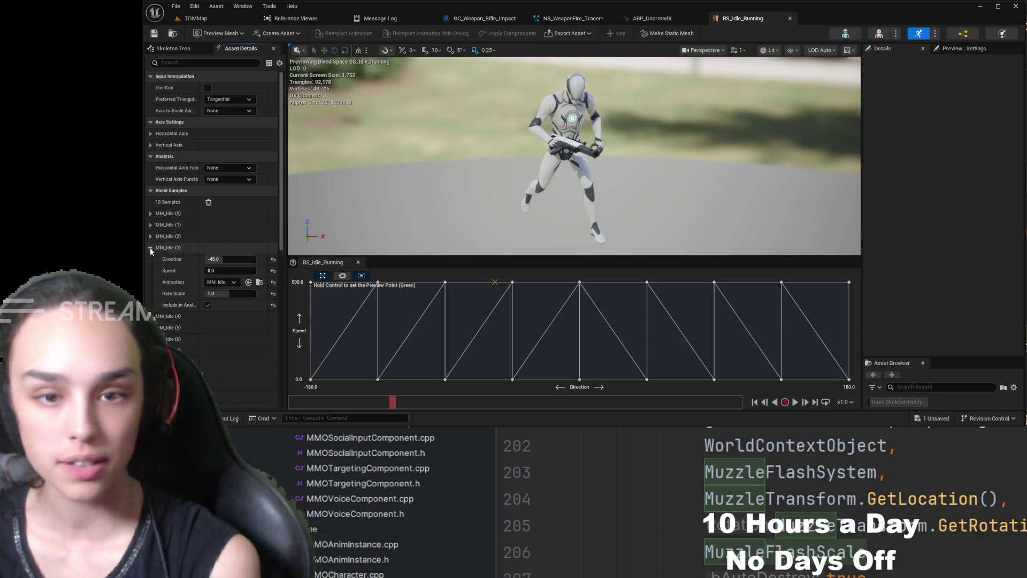
click(150, 247)
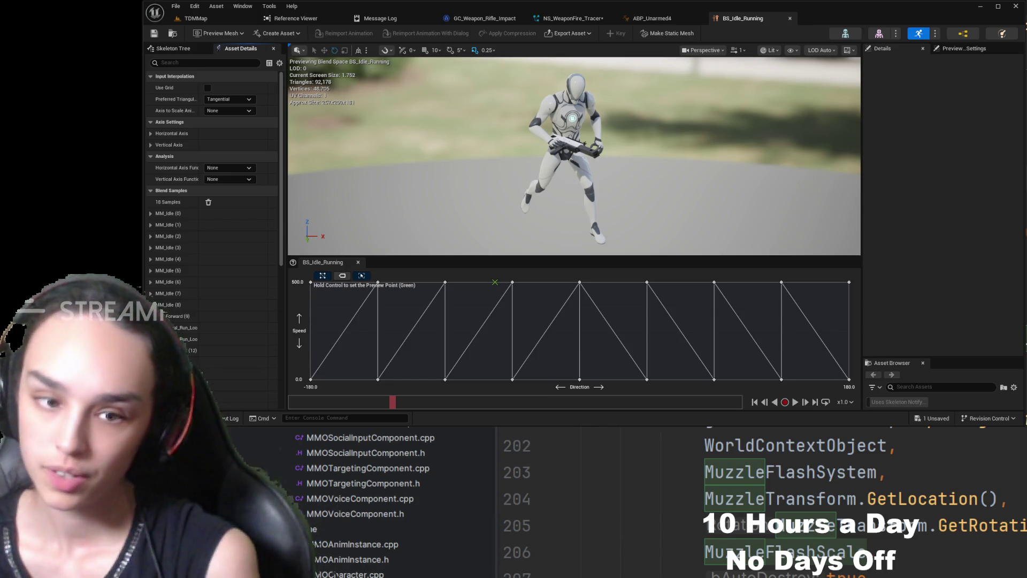
Review the MM_Idle (8) sample's settings, then expand blend sample 9 to see its animation.
click(151, 305)
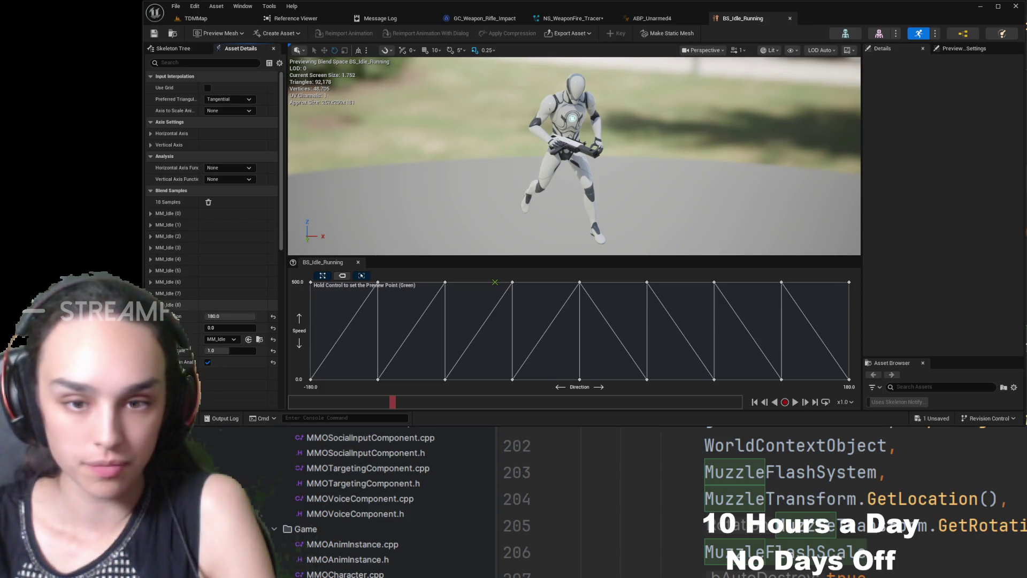
click(197, 305)
click(197, 318)
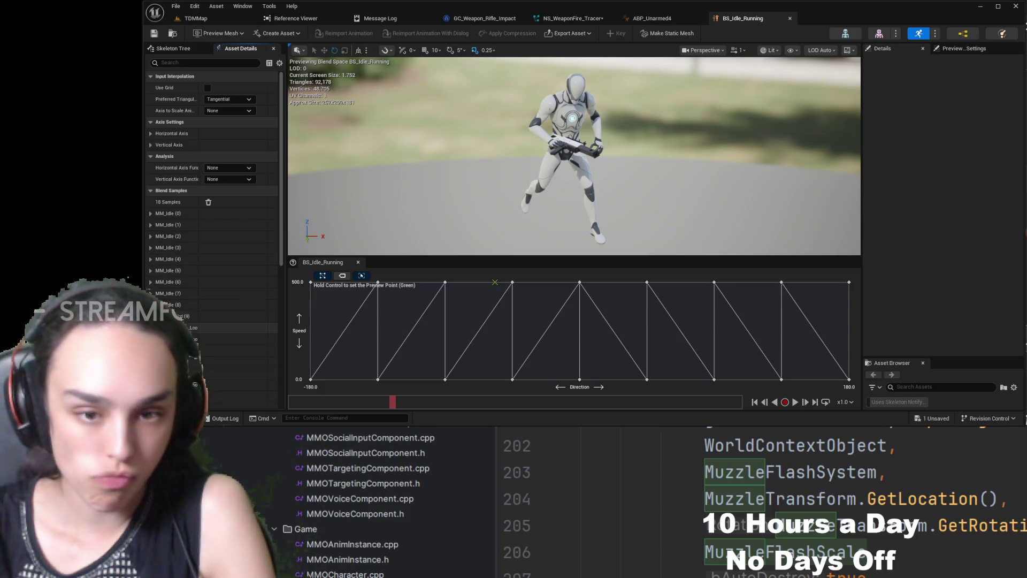
Open the Run_Forward animation from the Content Drawer and close the drawer.
click(261, 352)
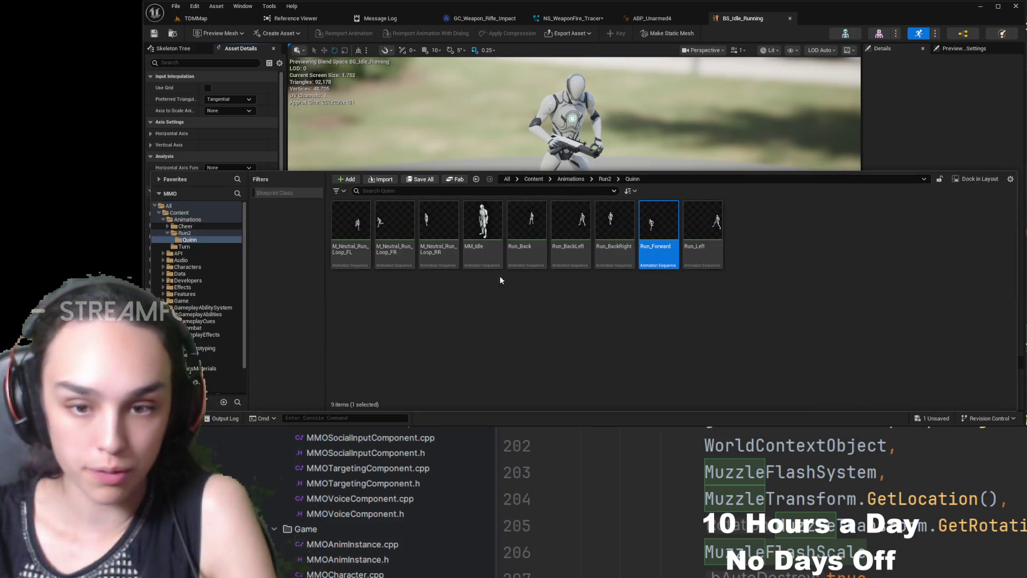
double_click(653, 225)
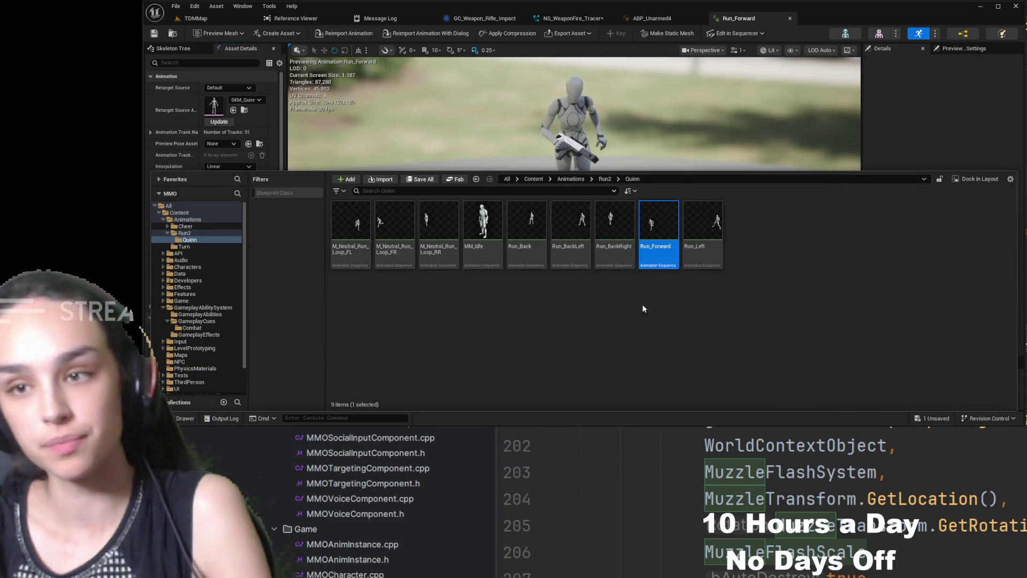
click(642, 106)
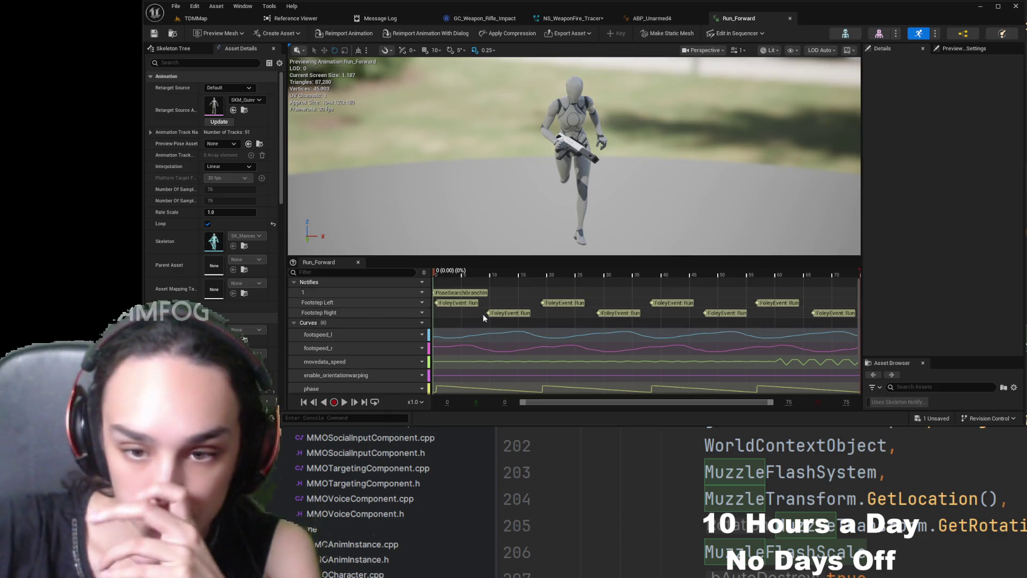
Resize the timeline and viewport, and select the first FoleyEvent Run notify on Footstep Left.
drag(487, 257, 526, 136)
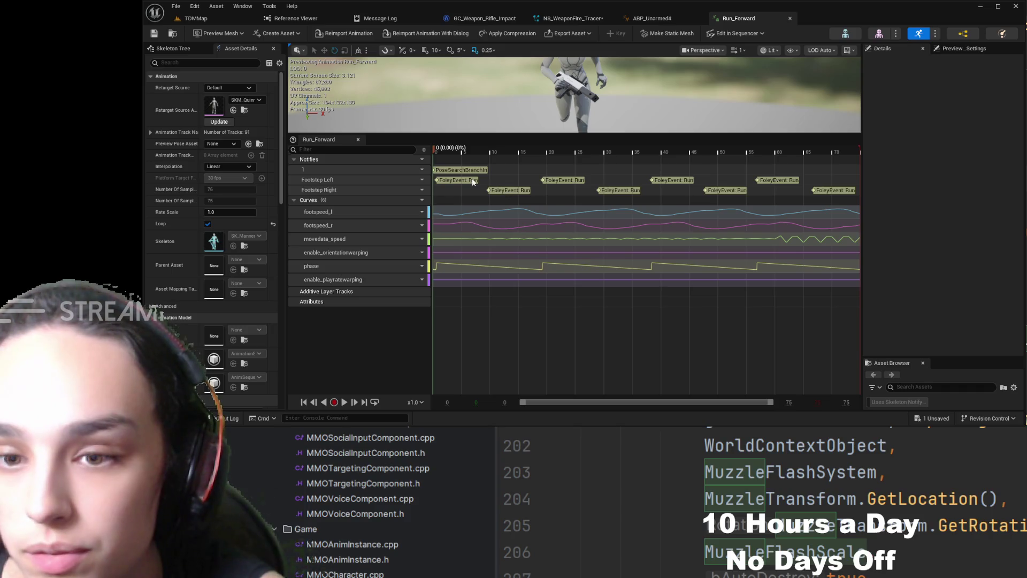
click(460, 180)
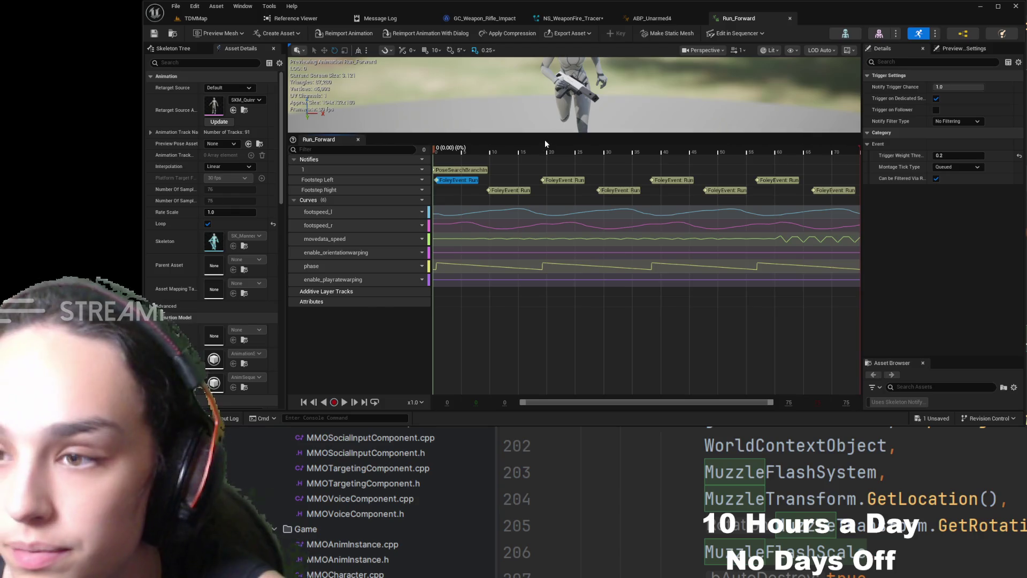
drag(550, 134, 555, 231)
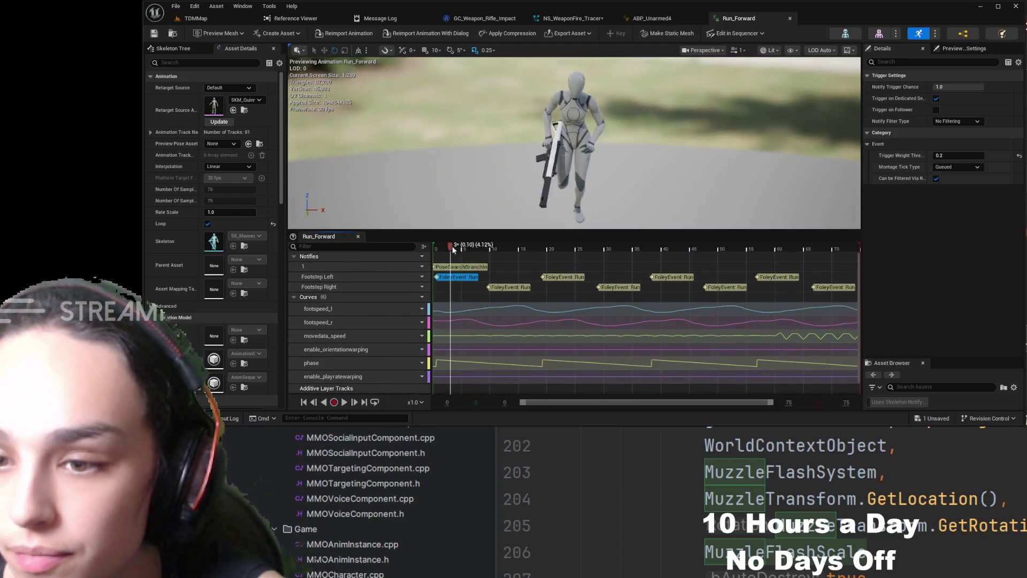
drag(451, 246, 546, 250)
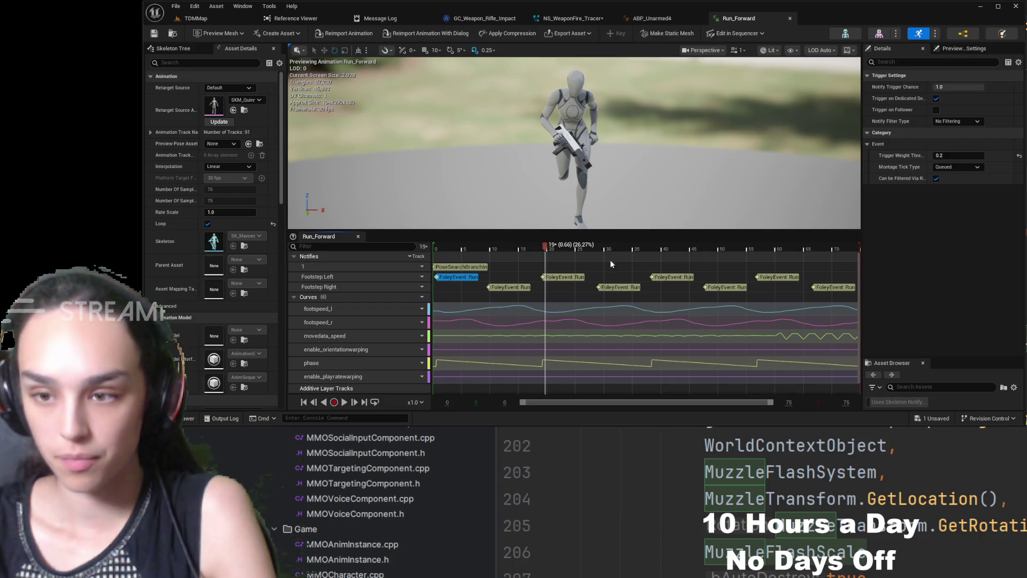
click(577, 277)
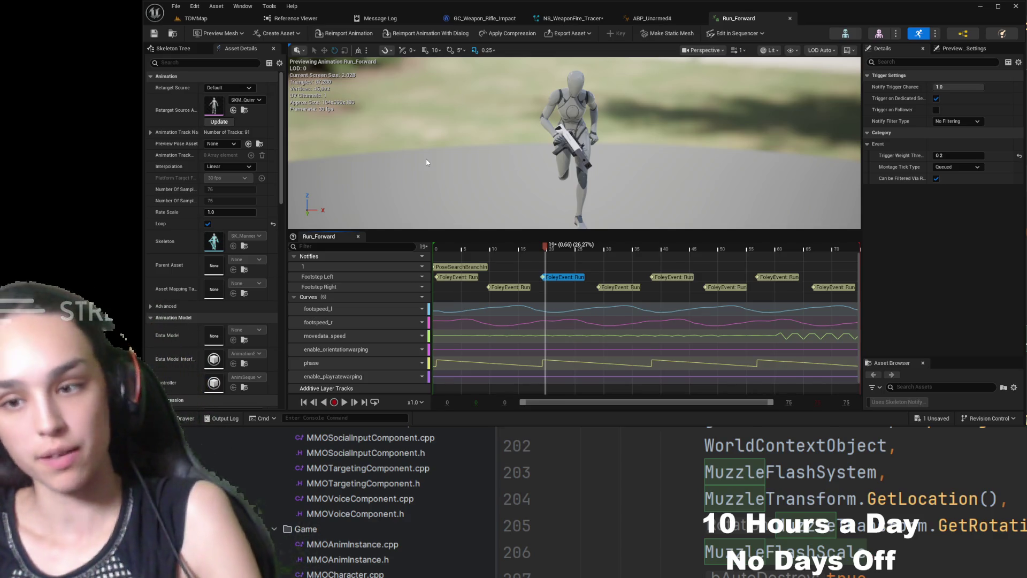
click(468, 279)
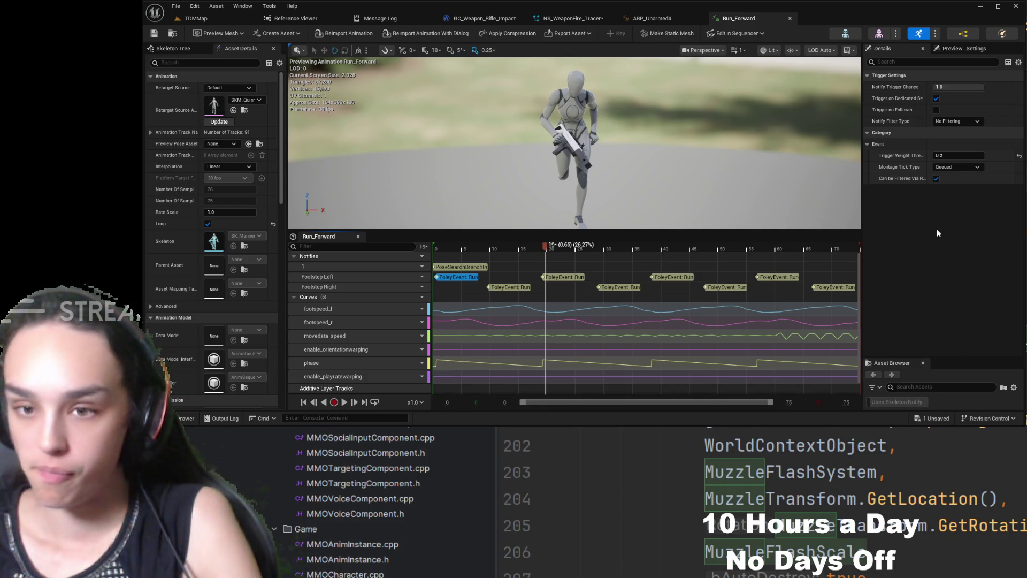
click(194, 419)
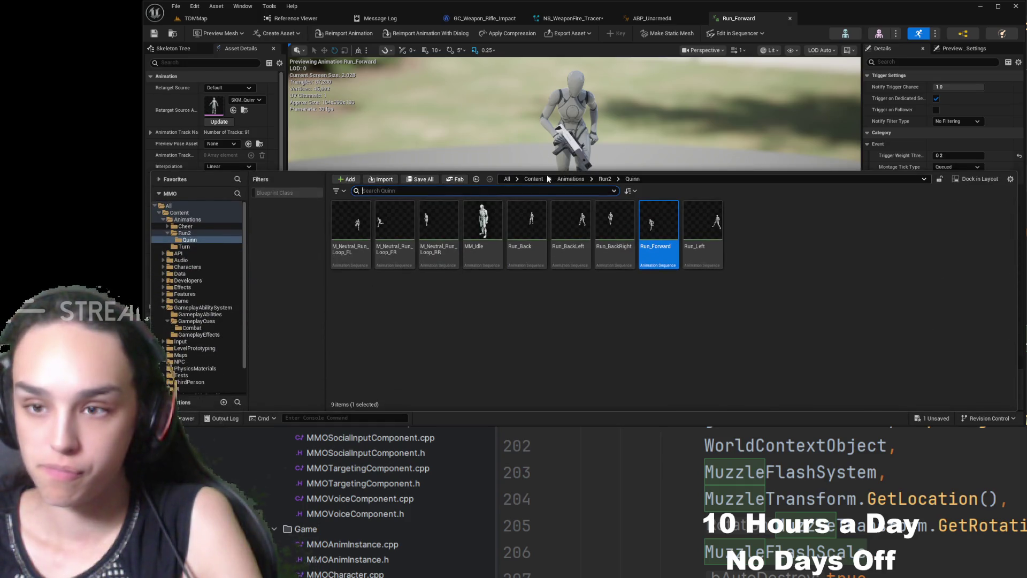
click(538, 179)
text(foley)
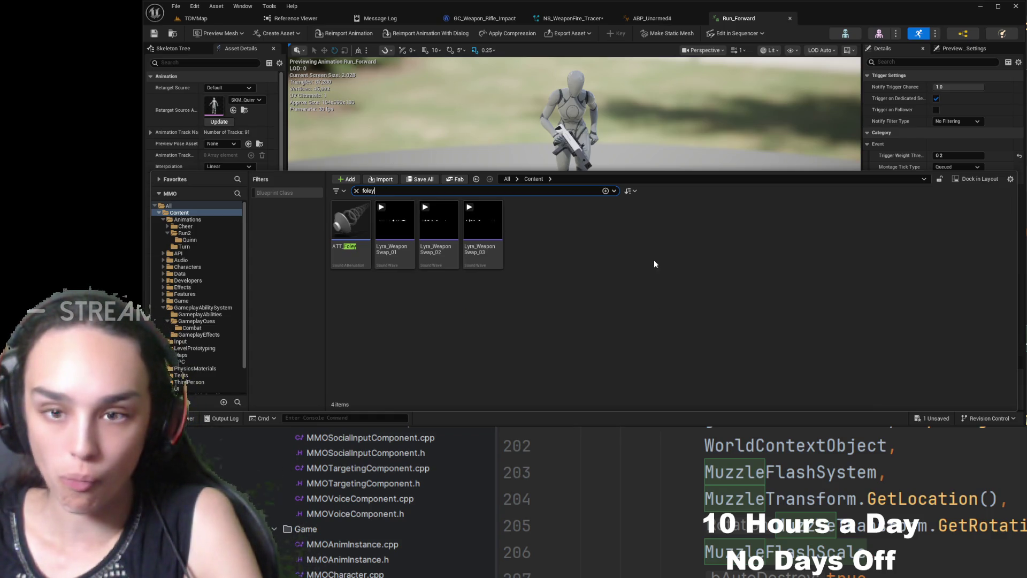
click(629, 141)
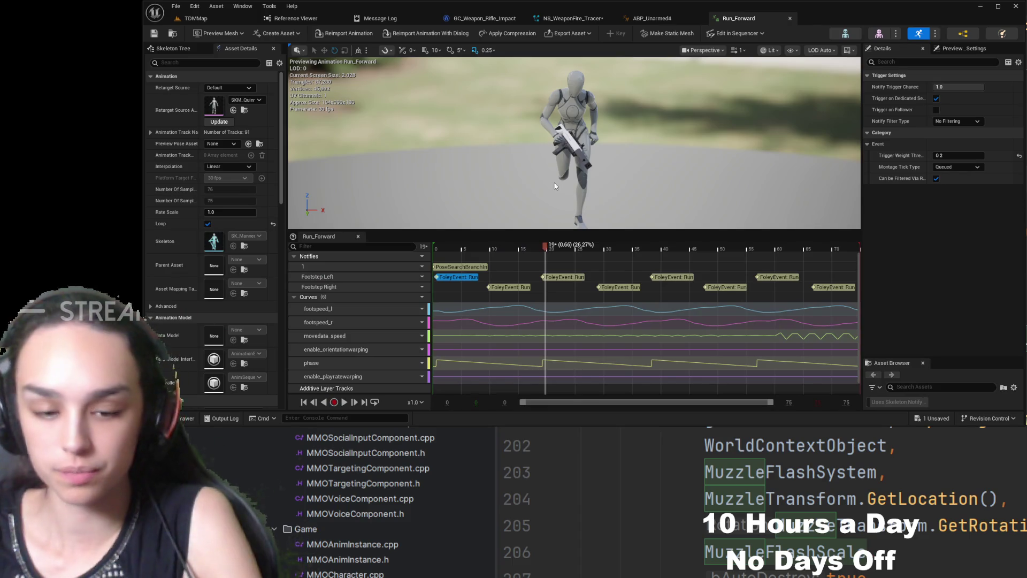